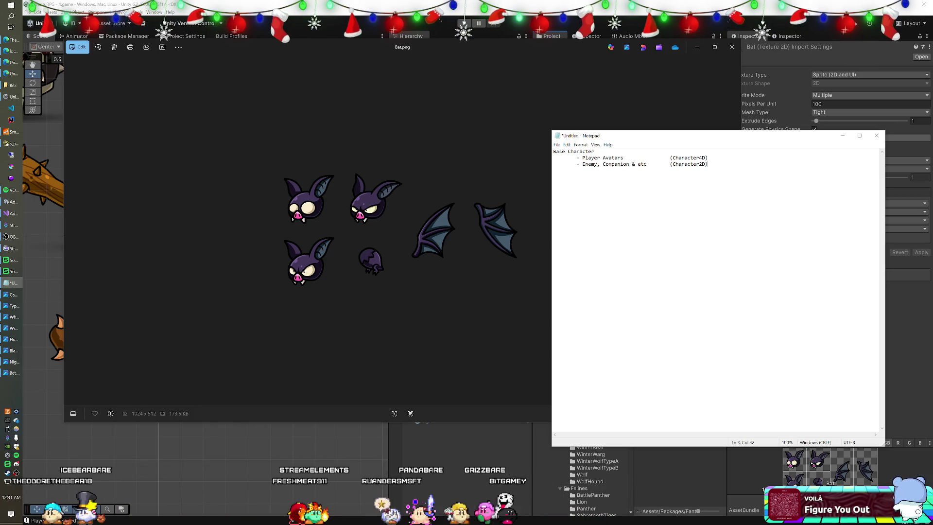
Select the Player Avatars and Enemy lines in the notes, then close Notepad.
{"action": "key", "text": "ctrl+shift+Left"}
{"action": "key", "text": "shift+Up"}
{"action": "key", "text": "shift+Home"}
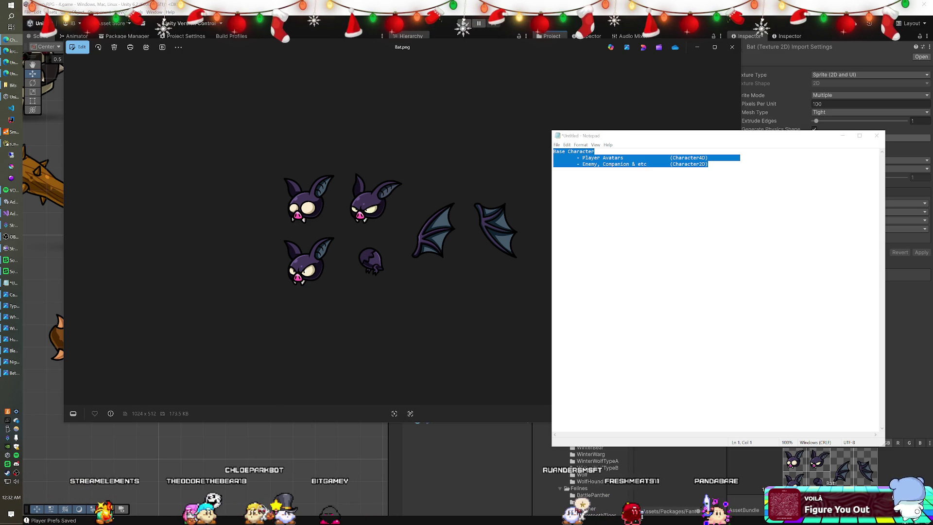
{"action": "left_click", "coordinate": [876, 137]}
Discard the unsaved notes, then maximize and close the Bat.png preview window.
{"action": "left_click", "coordinate": [490, 267]}
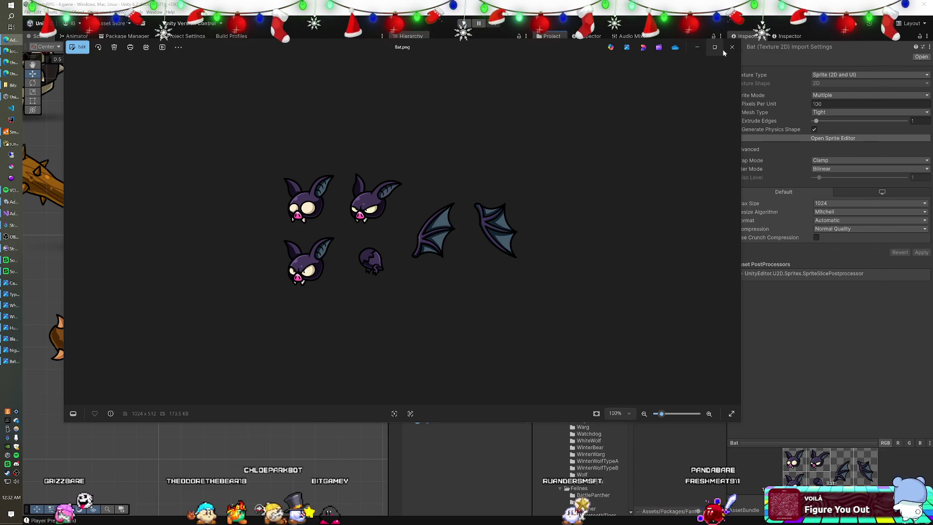
{"action": "left_click", "coordinate": [715, 47]}
{"action": "key", "text": "alt+F4"}
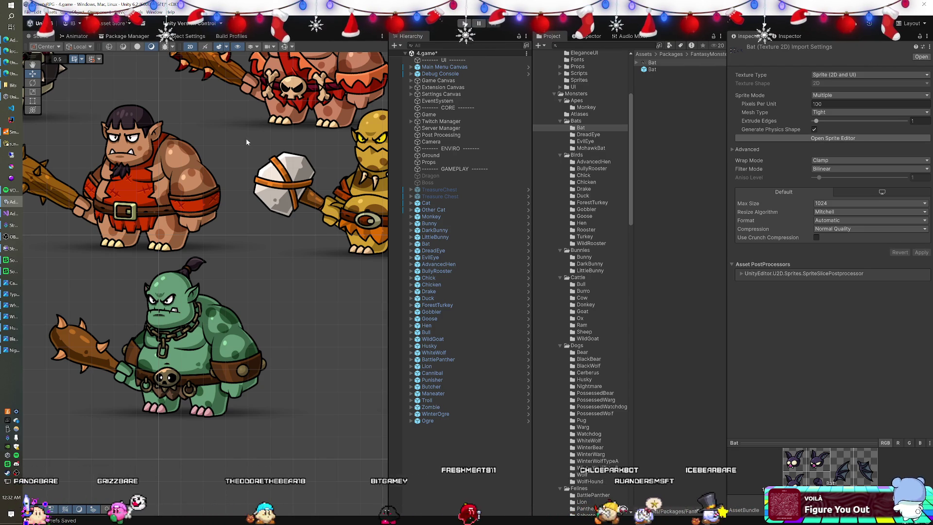
Zoom out the Scene view and enter Play mode to spawn trees, stones, enemies and players.
{"action": "scroll", "coordinate": [214, 201], "scroll_direction": "down", "scroll_amount": 6}
{"action": "scroll", "coordinate": [214, 202], "scroll_direction": "down", "scroll_amount": 3}
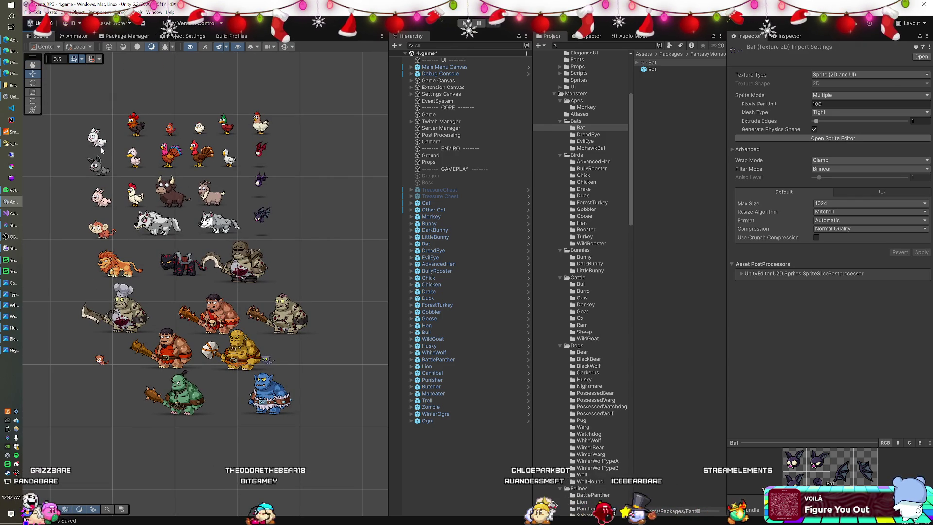
{"action": "key", "text": "ctrl+p"}
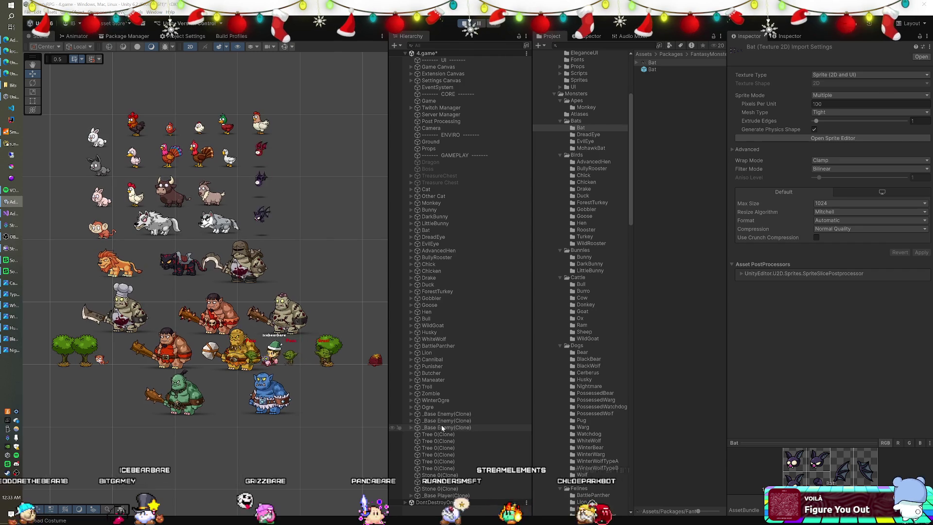
Select the Ogre through Monkey objects in the Hierarchy and deactivate them.
{"action": "left_click", "coordinate": [438, 406]}
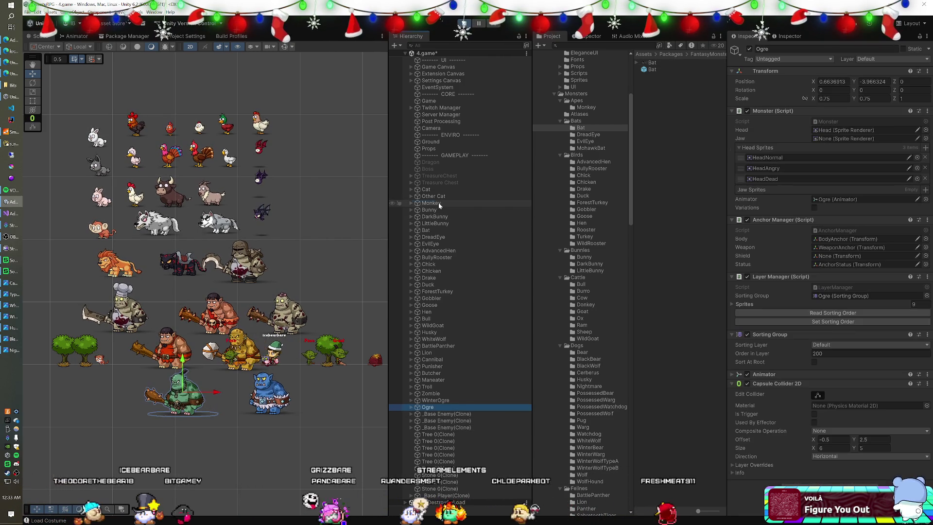
{"action": "left_click", "coordinate": [432, 203], "text": "shift"}
{"action": "left_click", "coordinate": [749, 48]}
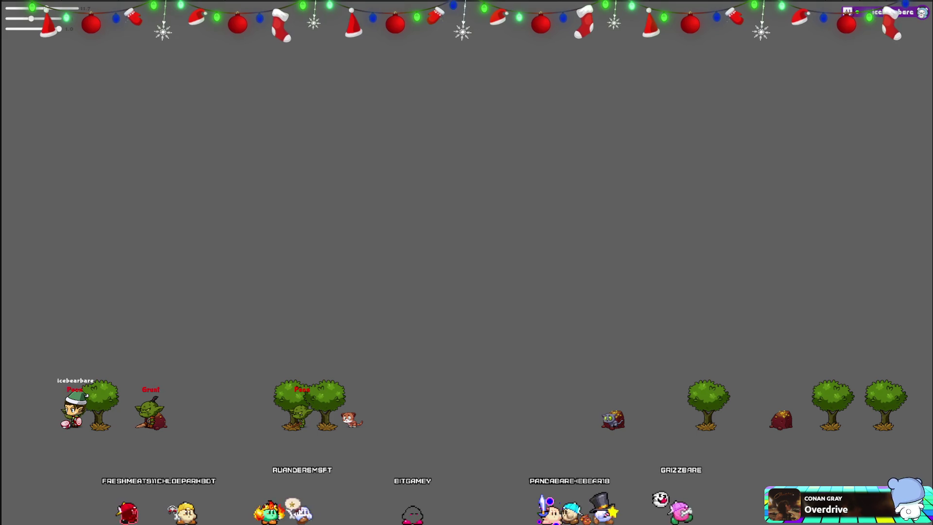
{"action": "scroll", "coordinate": [220, 168], "scroll_direction": "up", "scroll_amount": 7}
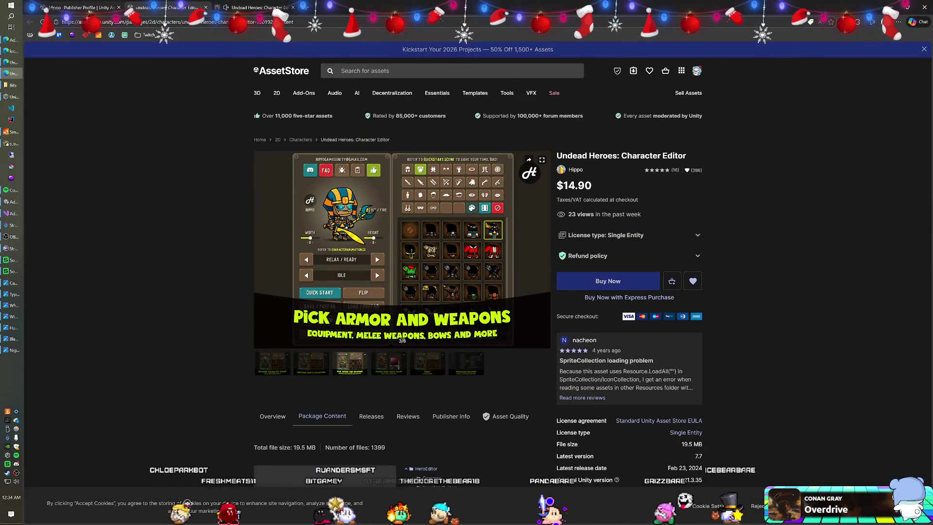
Open Fantasy Dragons Animated ($9.99) from the publisher's asset list.
{"action": "left_click", "coordinate": [81, 7]}
{"action": "scroll", "coordinate": [472, 264], "scroll_direction": "up", "scroll_amount": 2}
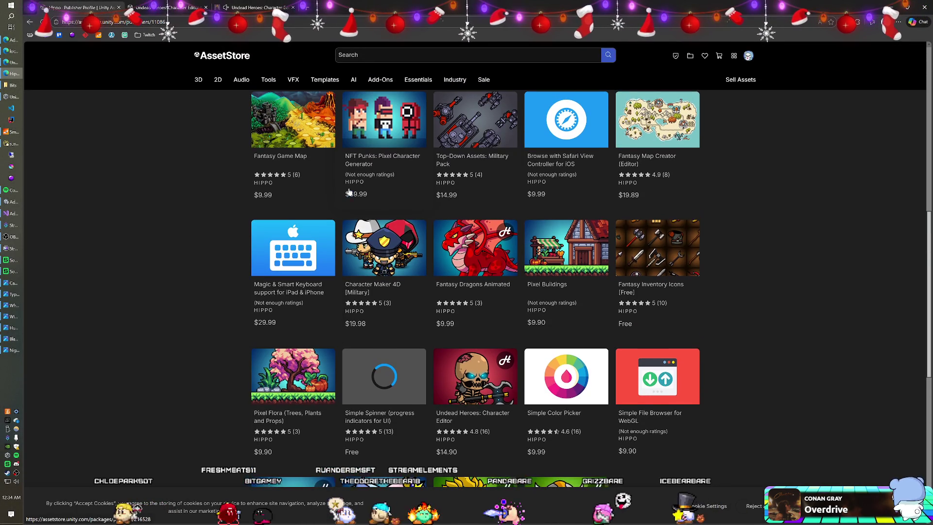
{"action": "left_click", "coordinate": [473, 265]}
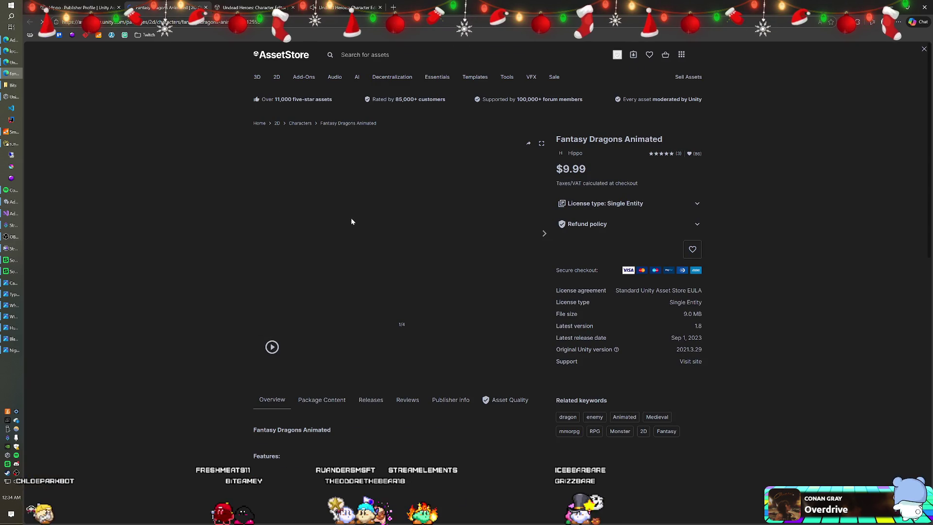
View the 'OUR MONSTERS INSIDE' dragon parts image, then switch away from the Asset Store.
{"action": "scroll", "coordinate": [352, 224], "scroll_direction": "down", "scroll_amount": 2}
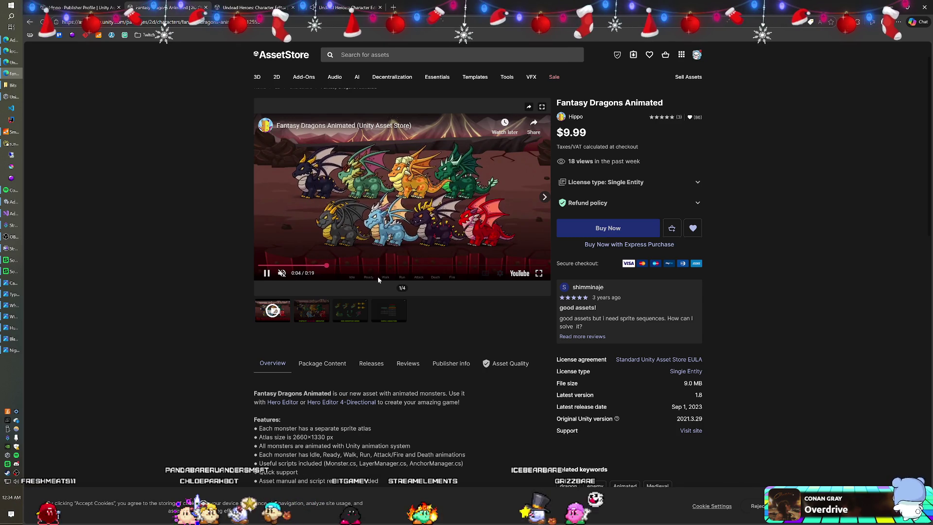
{"action": "left_click", "coordinate": [350, 310]}
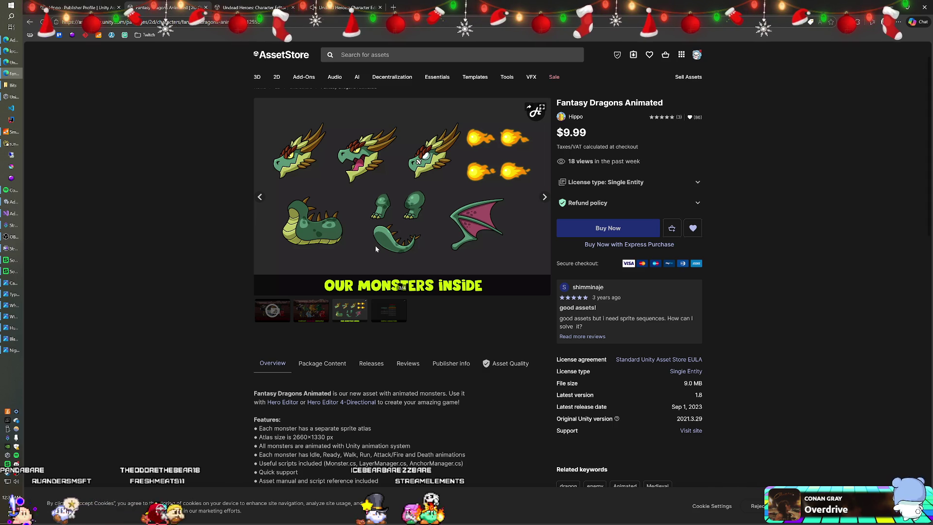
{"action": "key", "text": "alt+Tab"}
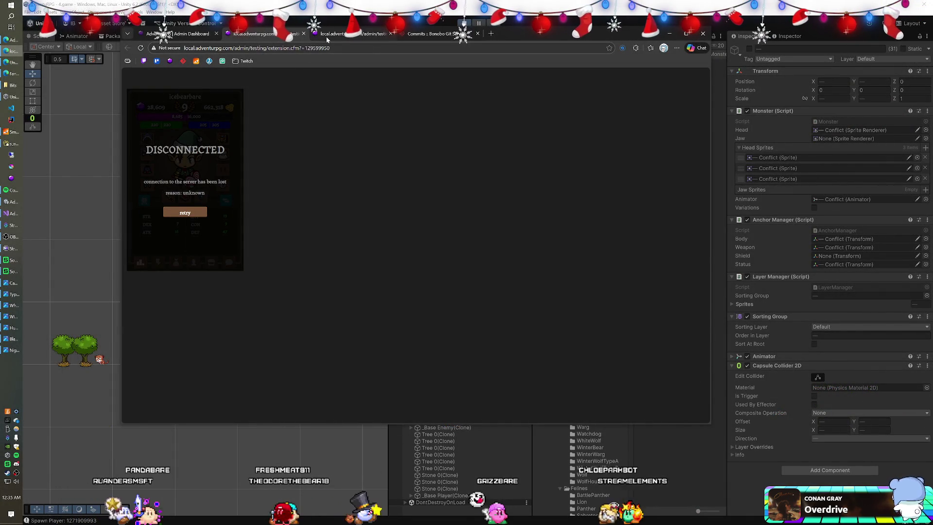
Switch to the other extension test page, reconnect to the server, and show the potions inventory enlarged.
{"action": "left_click", "coordinate": [327, 36]}
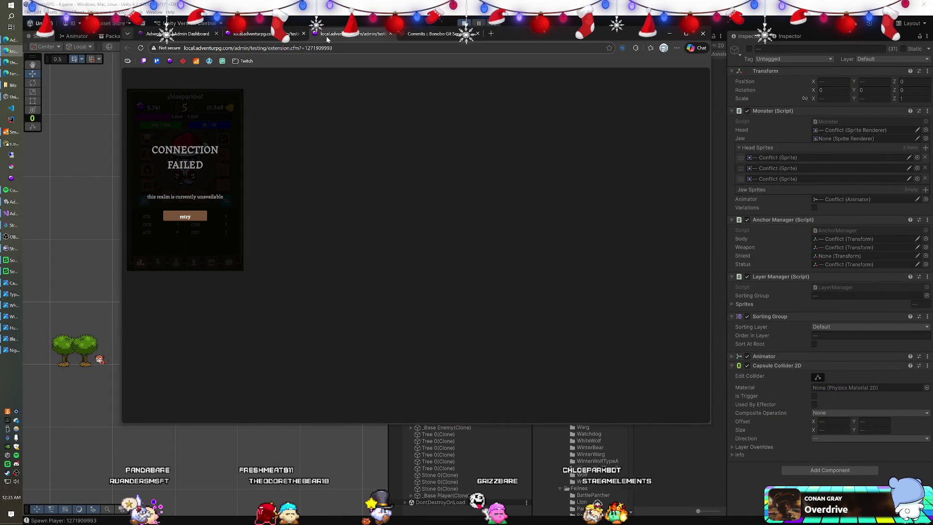
{"action": "left_click", "coordinate": [181, 216]}
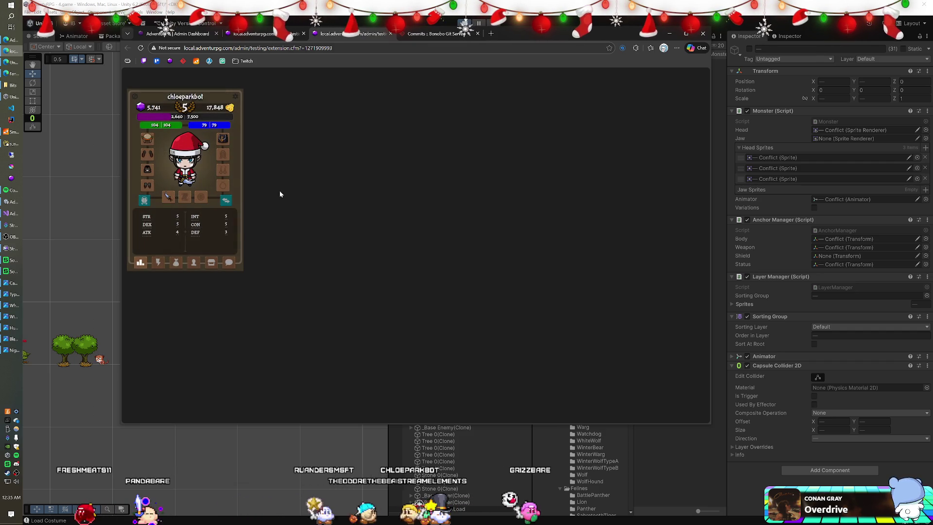
{"action": "left_click", "coordinate": [176, 263]}
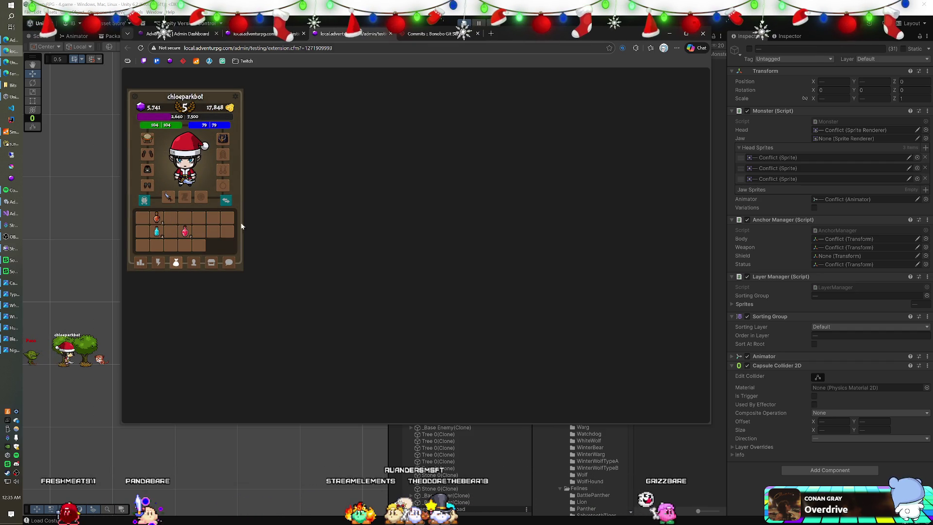
{"action": "key", "text": "ctrl+plus"}
{"action": "key", "text": "ctrl+plus"}
{"action": "key", "text": "ctrl+plus"}
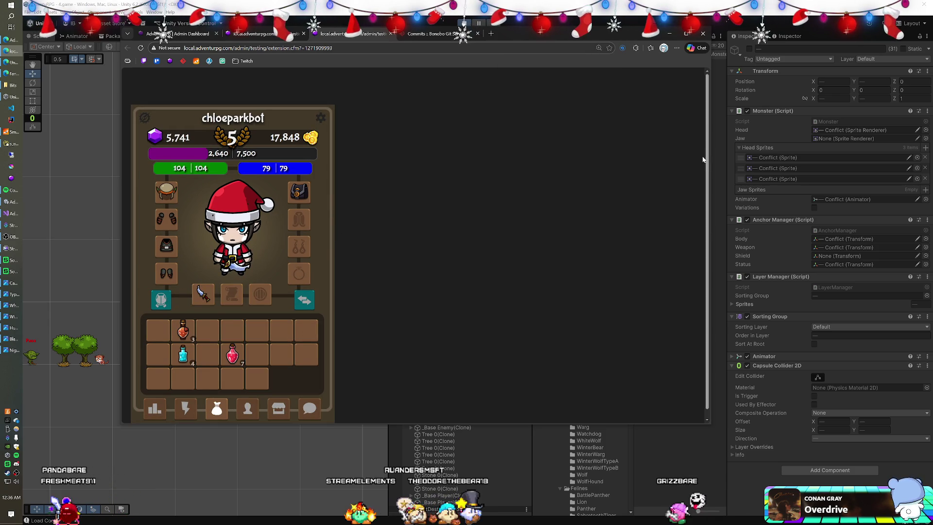
{"action": "scroll", "coordinate": [710, 177], "scroll_direction": "down", "scroll_amount": 2}
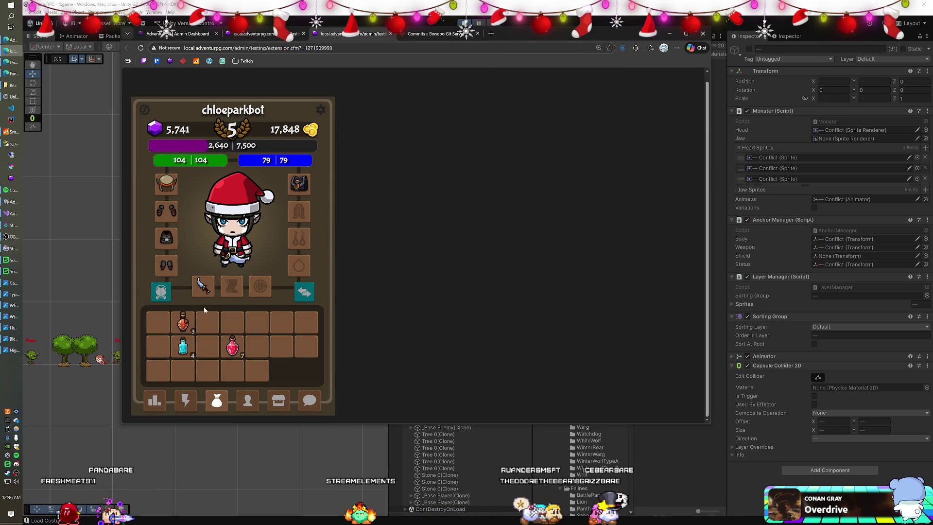
Browse the shop's capes and the appearance colour swatches, then return to the inventory.
{"action": "left_click", "coordinate": [279, 402]}
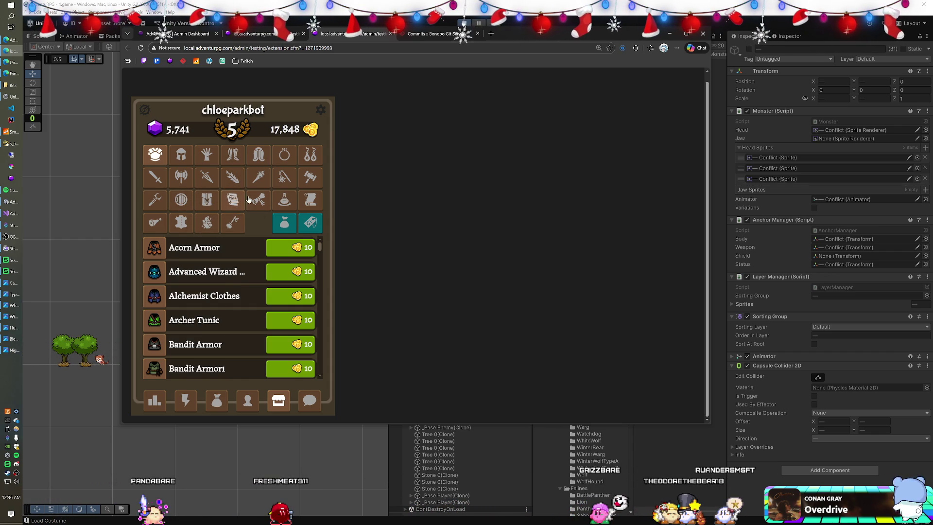
{"action": "left_click", "coordinate": [259, 155]}
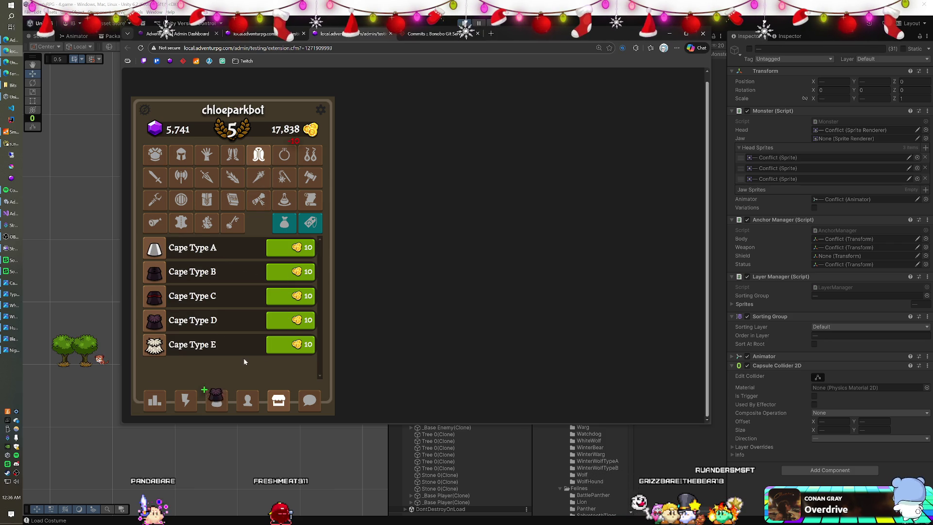
{"action": "left_click", "coordinate": [216, 402]}
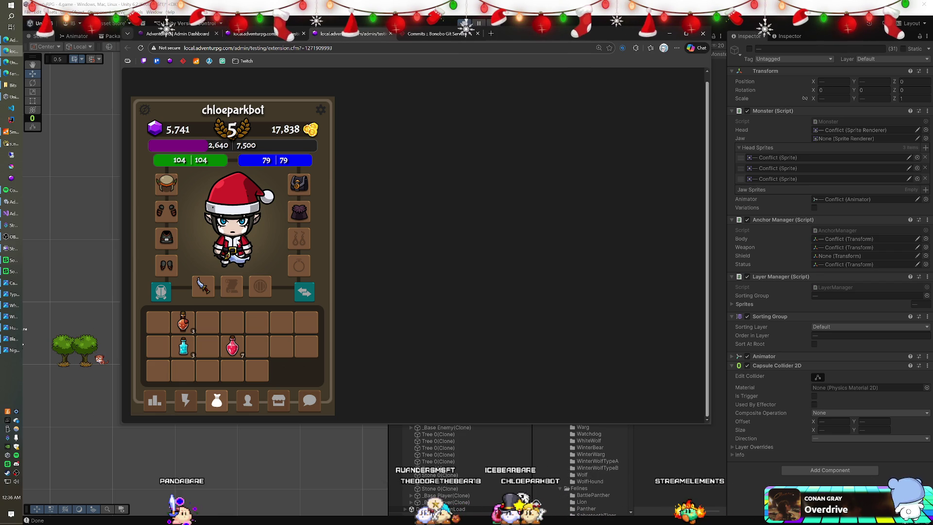
{"action": "left_click", "coordinate": [248, 401]}
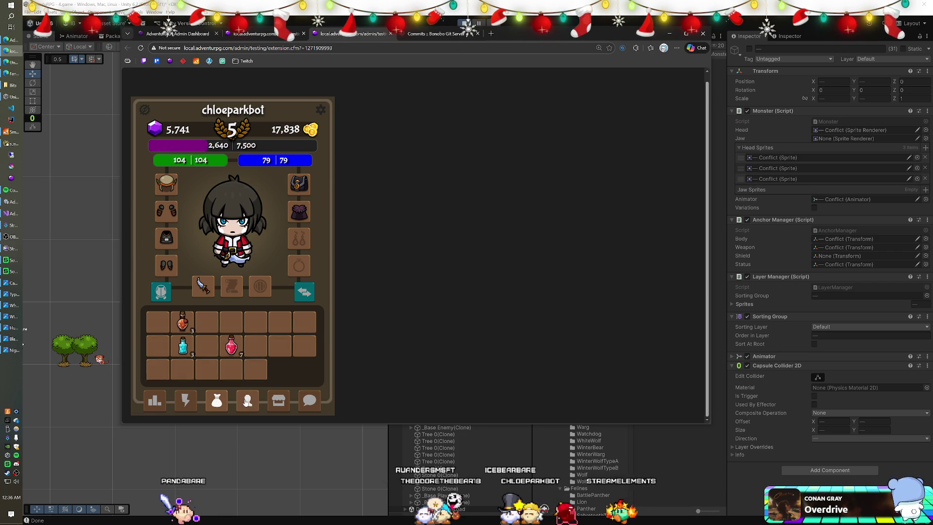
{"action": "left_click", "coordinate": [301, 325]}
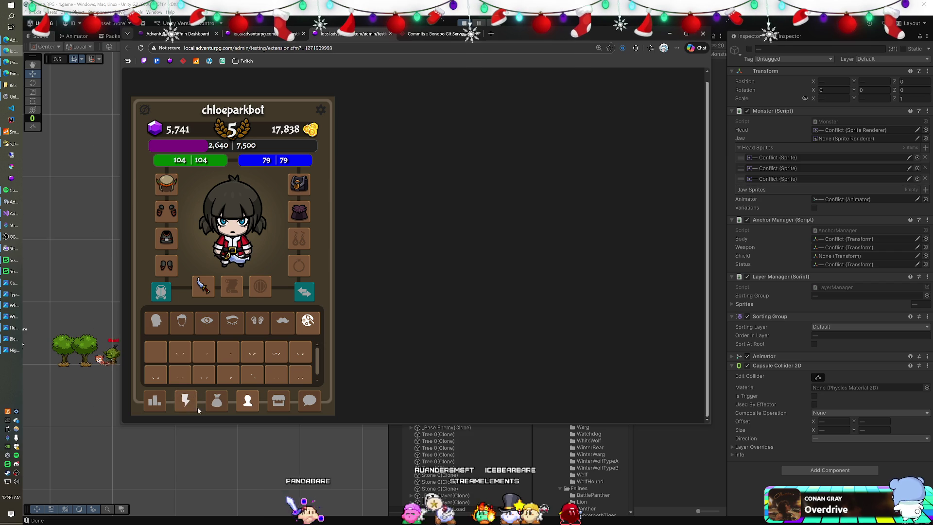
{"action": "left_click", "coordinate": [218, 402]}
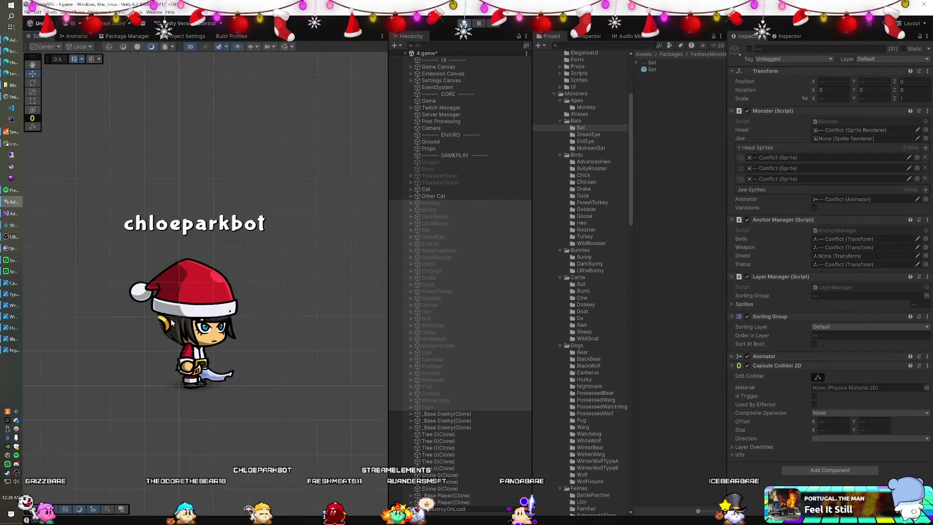
Zoom the Scene view and select and frame a _Base Player(Clone) in the Hierarchy.
{"action": "scroll", "coordinate": [173, 317], "scroll_direction": "up", "scroll_amount": 1}
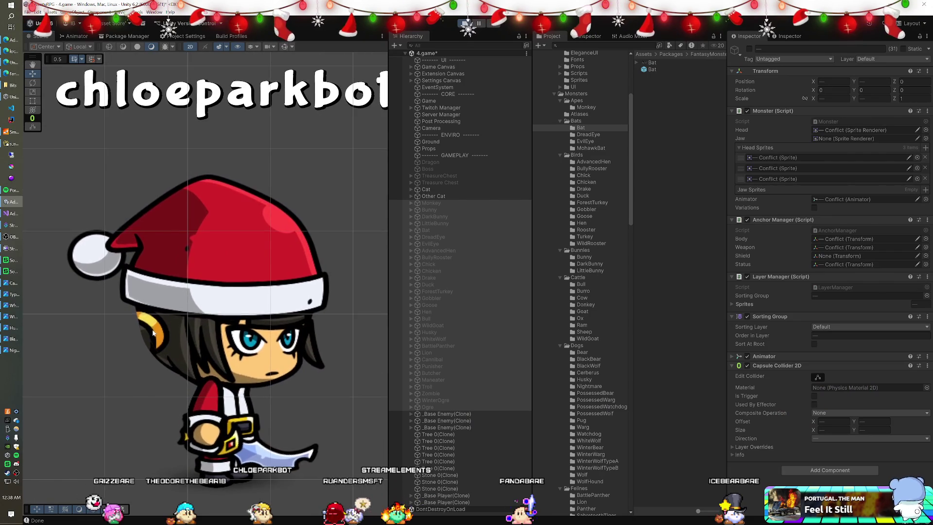
{"action": "scroll", "coordinate": [153, 329], "scroll_direction": "up", "scroll_amount": 3}
{"action": "scroll", "coordinate": [152, 329], "scroll_direction": "up", "scroll_amount": 4}
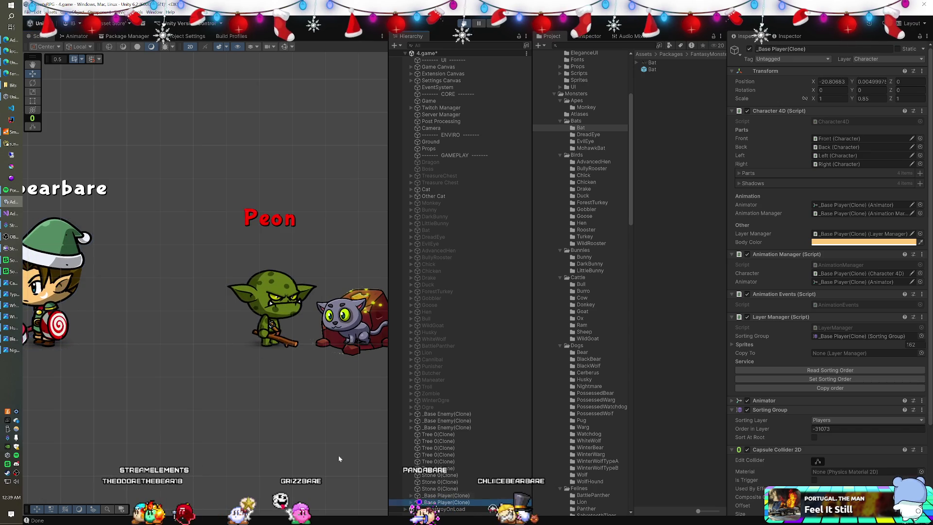
{"action": "double_click", "coordinate": [437, 503]}
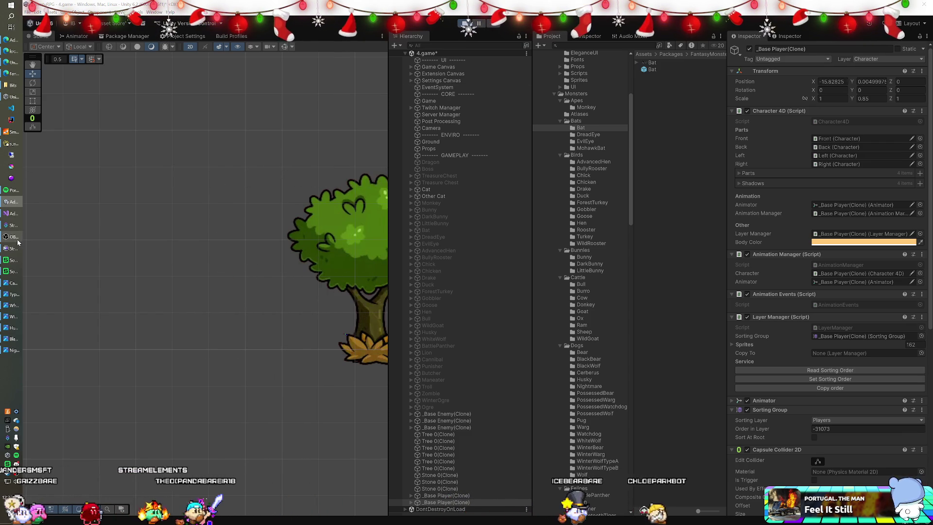
Set Helmet to Hide in the AdventuRPG extension settings, then switch back to Unity.
{"action": "left_click", "coordinate": [14, 55]}
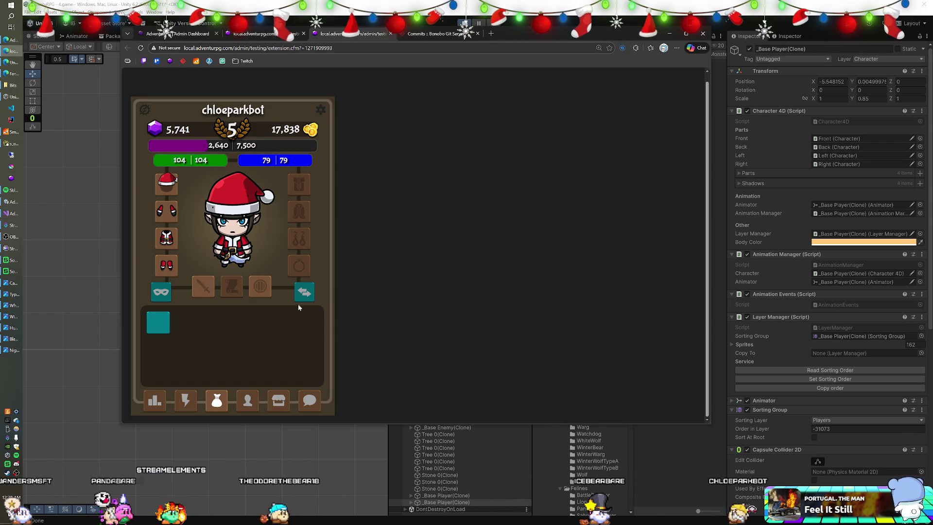
{"action": "left_click", "coordinate": [320, 111]}
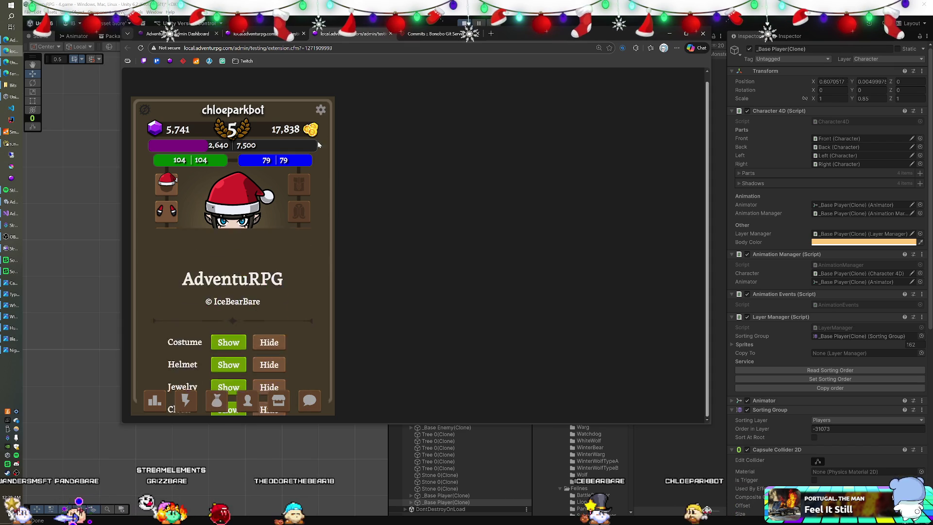
{"action": "left_click", "coordinate": [261, 241]}
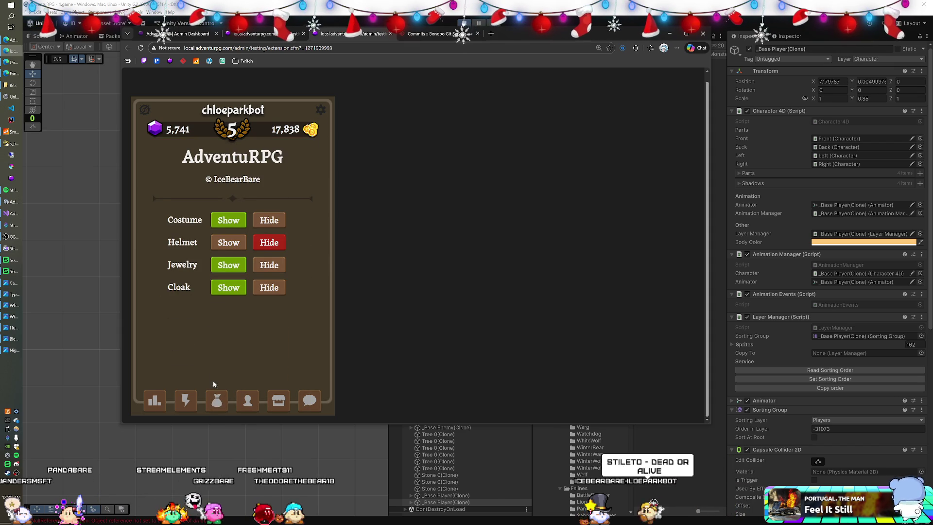
{"action": "left_click", "coordinate": [217, 399]}
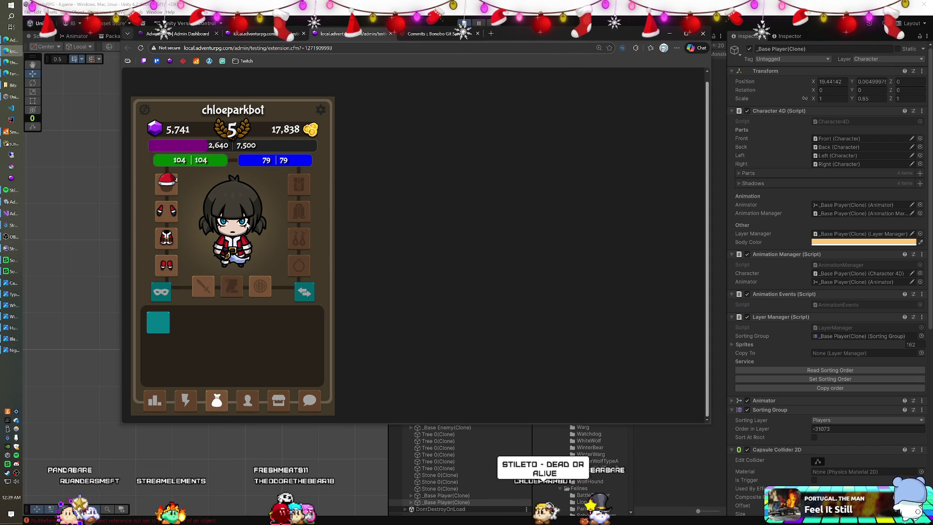
{"action": "key", "text": "alt+Tab"}
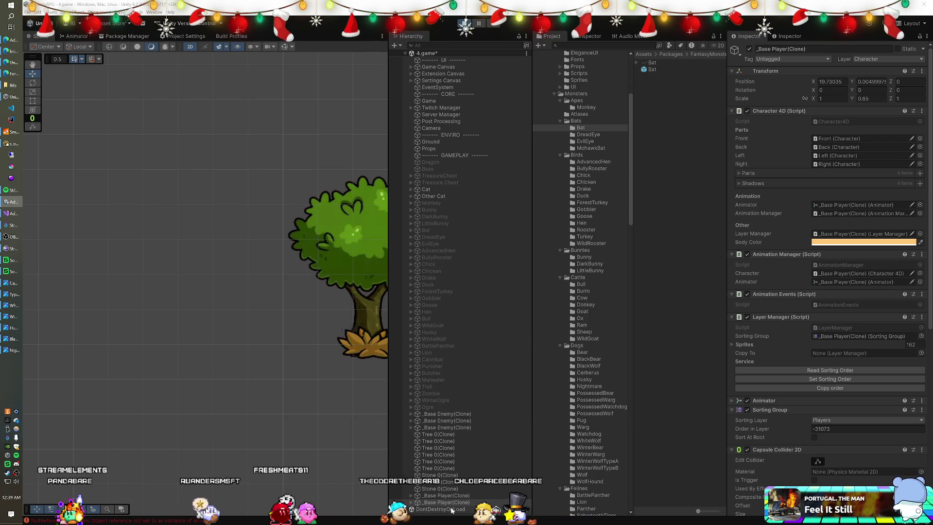
Frame the selected player in the Scene view to see it bareheaded without the Santa hat.
{"action": "key", "text": "f"}
{"action": "scroll", "coordinate": [313, 394], "scroll_direction": "down", "scroll_amount": 5}
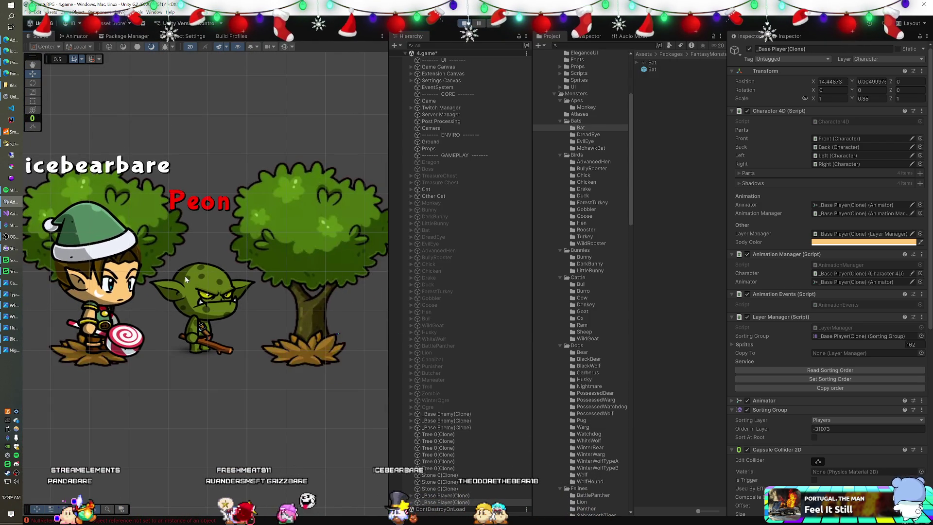
{"action": "key", "text": "f"}
{"action": "scroll", "coordinate": [185, 280], "scroll_direction": "down", "scroll_amount": 5}
{"action": "scroll", "coordinate": [185, 280], "scroll_direction": "up", "scroll_amount": 7}
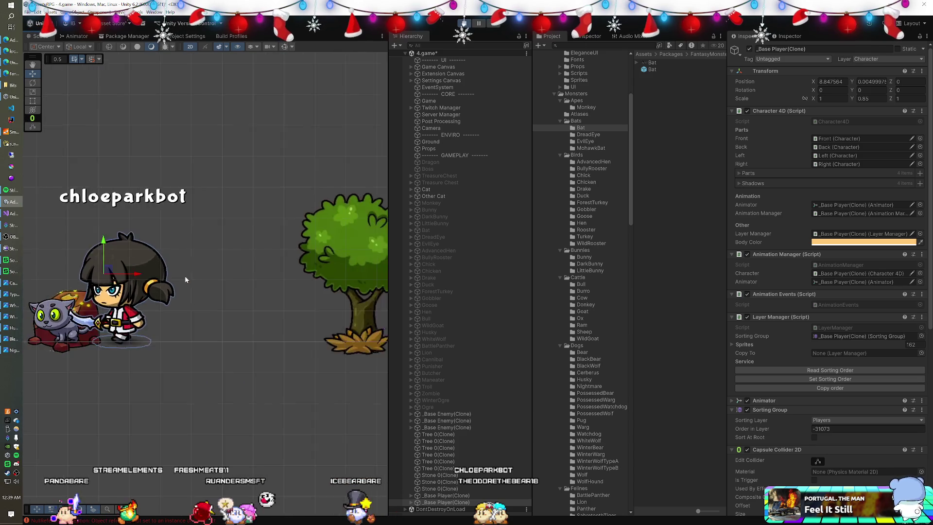
{"action": "key", "text": "f"}
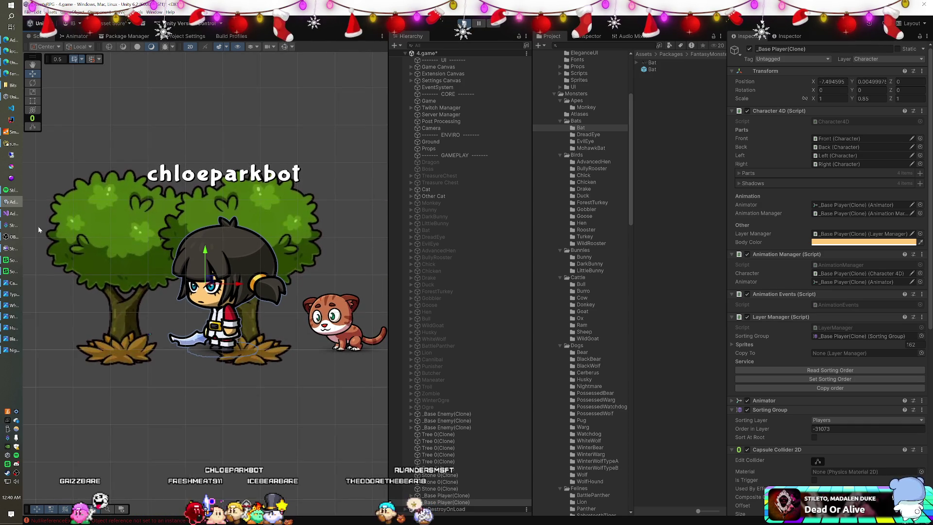
Set Helmet to Show in the AdventuRPG extension settings so the Santa hat reappears in Unity.
{"action": "left_click", "coordinate": [12, 51]}
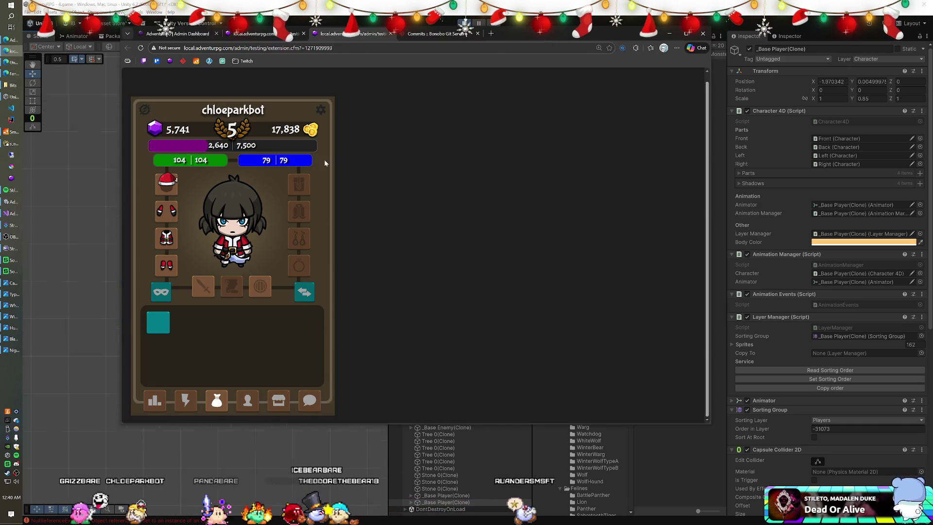
{"action": "left_click", "coordinate": [321, 109]}
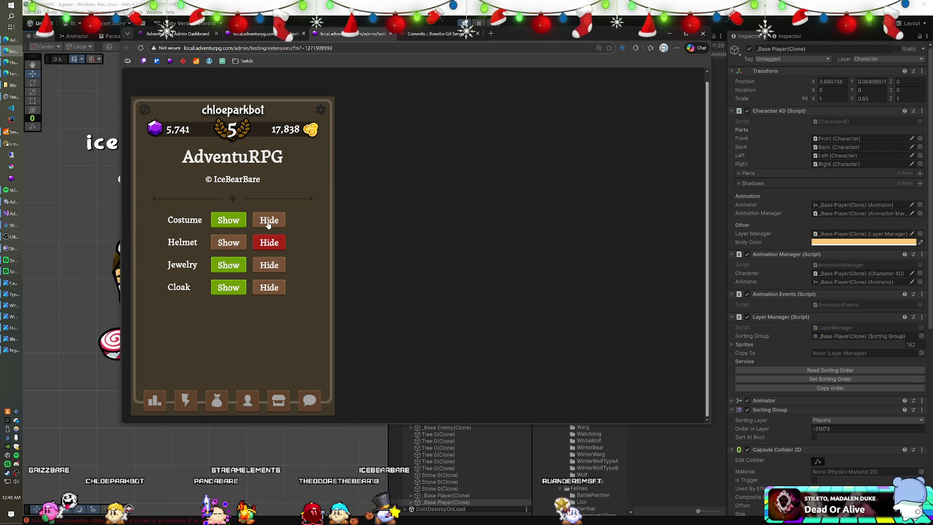
{"action": "left_click", "coordinate": [229, 242]}
{"action": "left_click", "coordinate": [217, 400]}
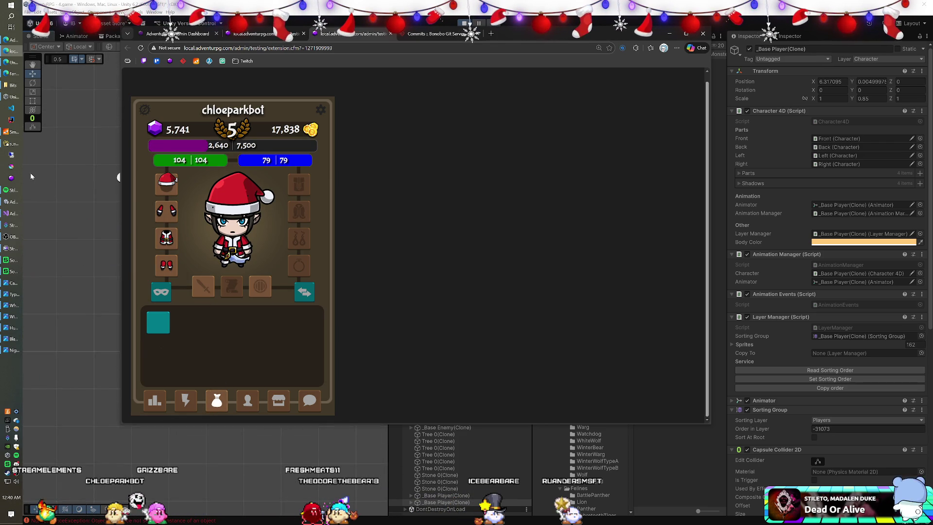
{"action": "left_click", "coordinate": [271, 6]}
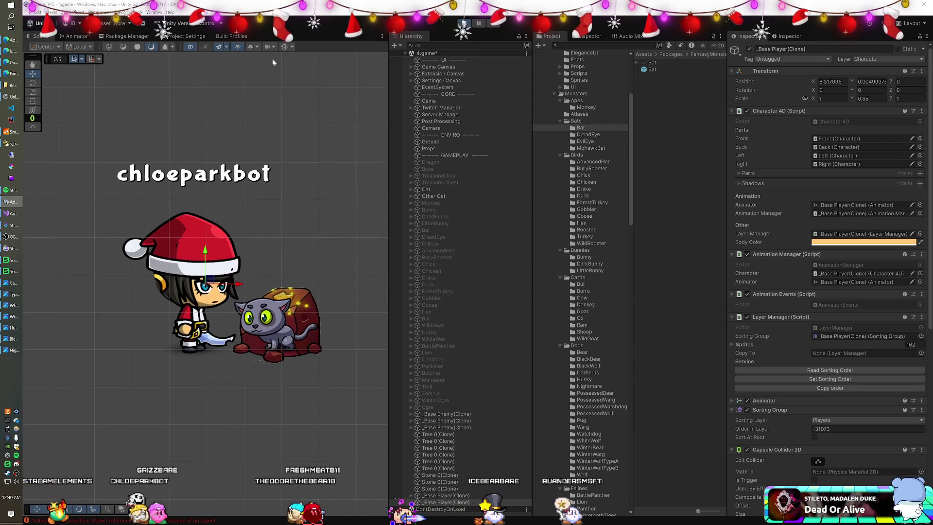